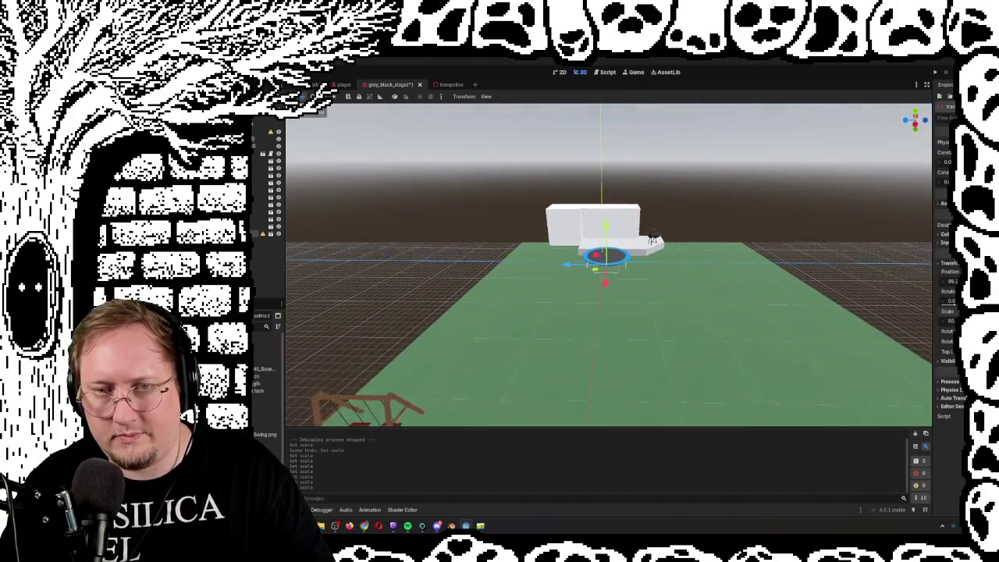
{"action": "scroll", "coordinate": [622, 291], "scroll_direction": "up", "scroll_amount": 5}
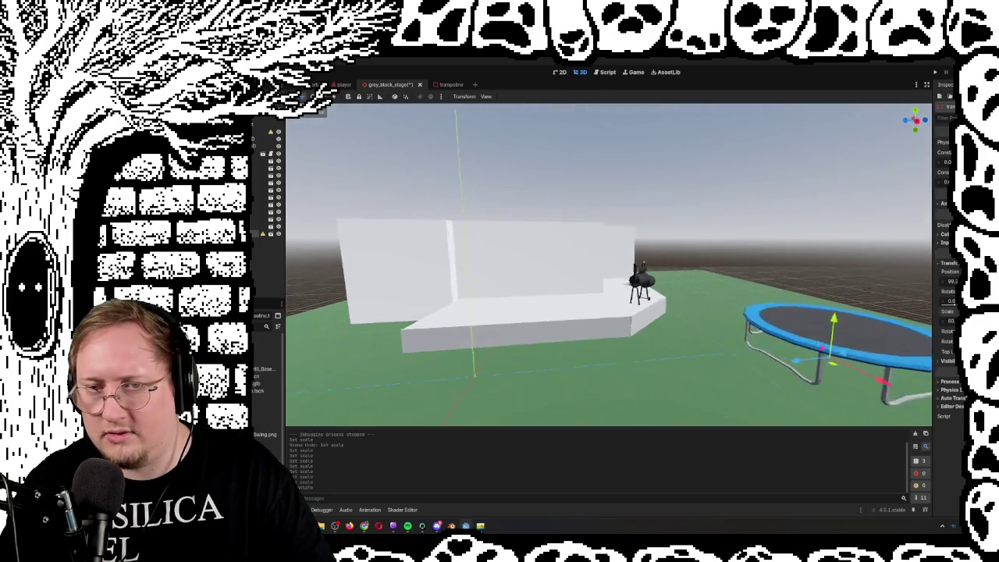
{"action": "scroll", "coordinate": [640, 340], "scroll_direction": "down", "scroll_amount": 5}
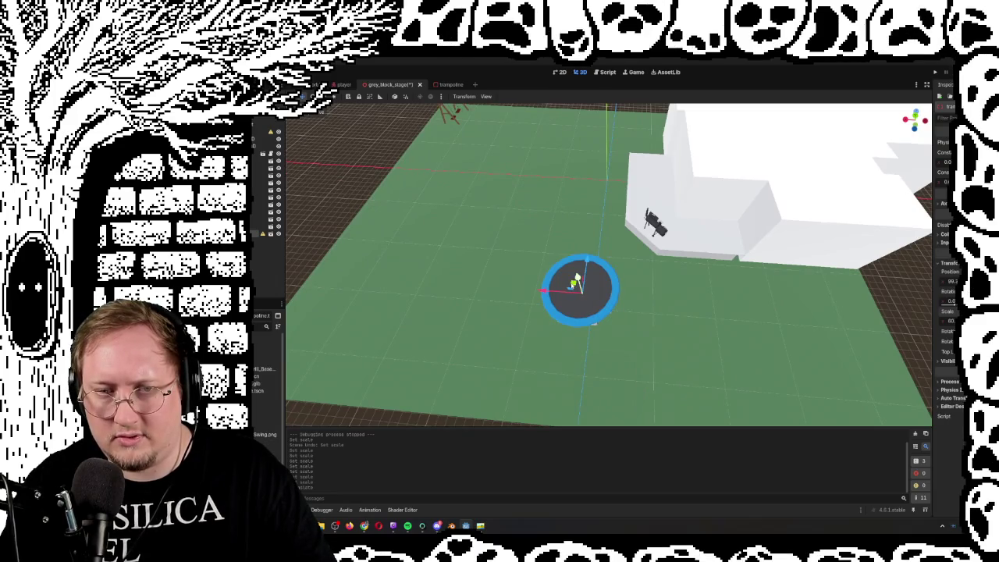
{"action": "mouse_move", "coordinate": [567, 283]}
{"action": "left_mouse_down"}
{"action": "mouse_move", "coordinate": [751, 303]}
{"action": "mouse_move", "coordinate": [800, 266]}
{"action": "mouse_move", "coordinate": [804, 234]}
{"action": "left_mouse_up"}
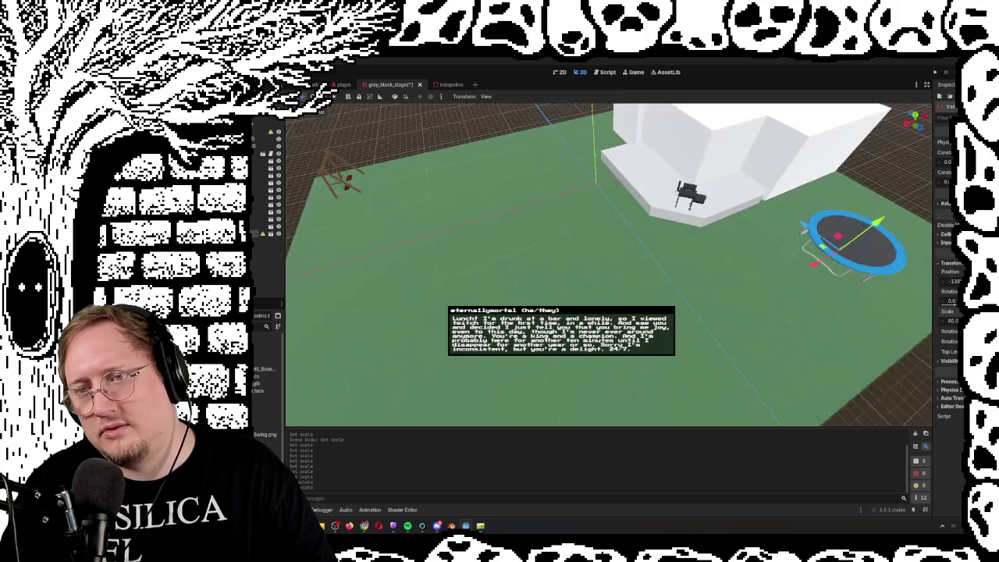
{"action": "key", "text": "f"}
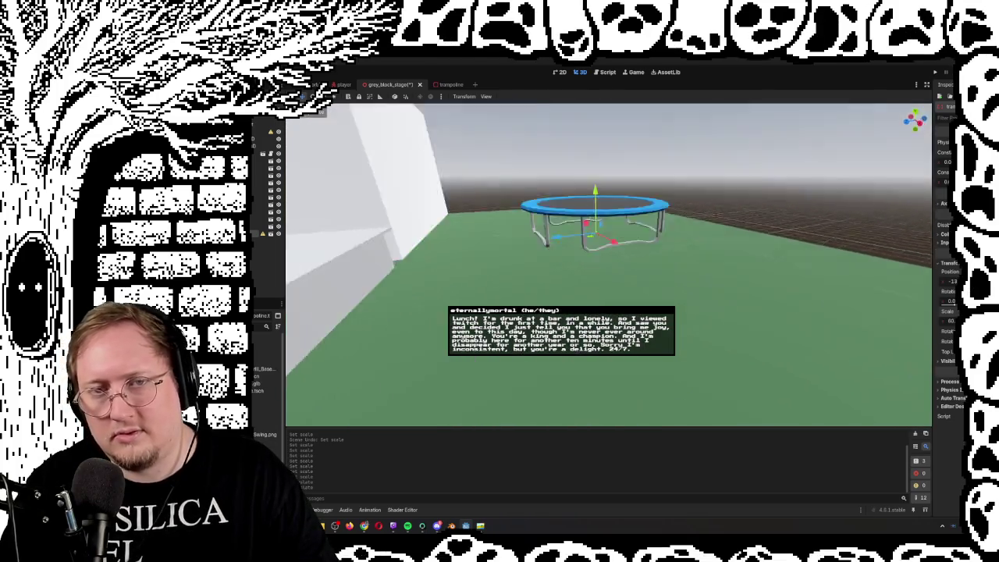
{"action": "left_click_drag", "start_coordinate": [609, 266], "coordinate": [484, 265]}
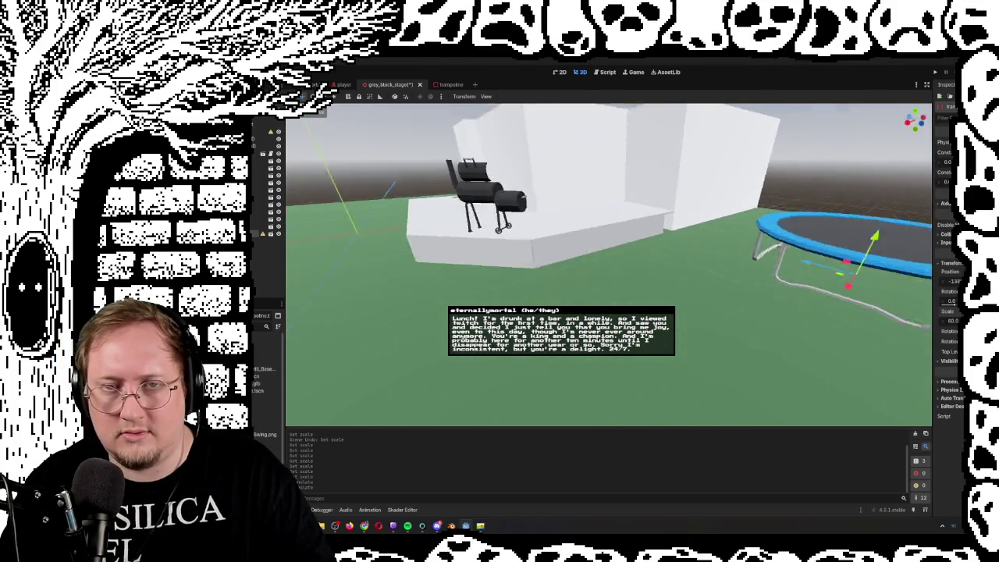
{"action": "mouse_move", "coordinate": [672, 275]}
{"action": "left_mouse_down"}
{"action": "mouse_move", "coordinate": [655, 274]}
{"action": "mouse_move", "coordinate": [671, 274]}
{"action": "left_mouse_up"}
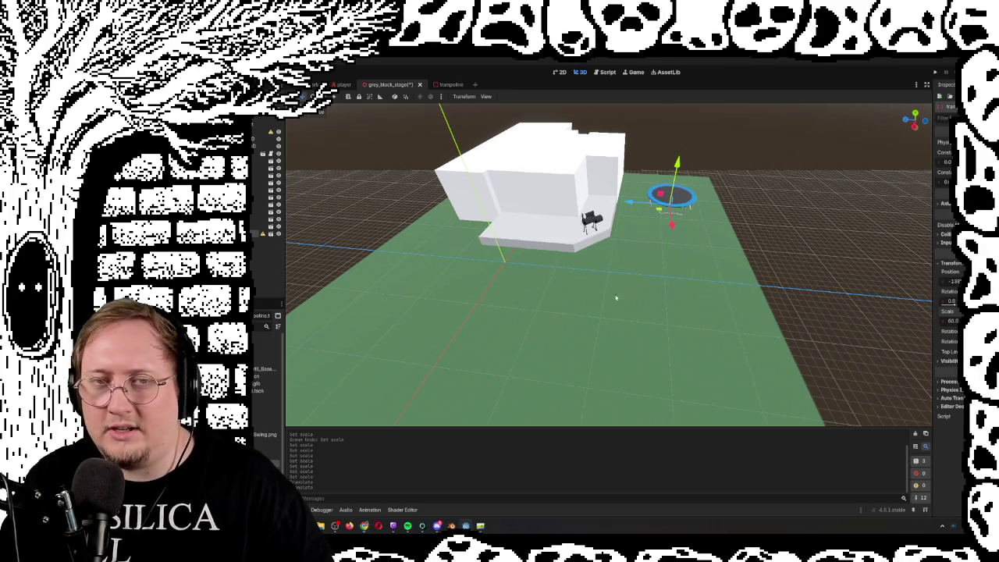
Review the trampoline, grill and swing set, then nudge the trampoline slightly left toward the grill.
{"action": "scroll", "coordinate": [616, 292], "scroll_direction": "up", "scroll_amount": 2}
{"action": "key", "text": "w"}
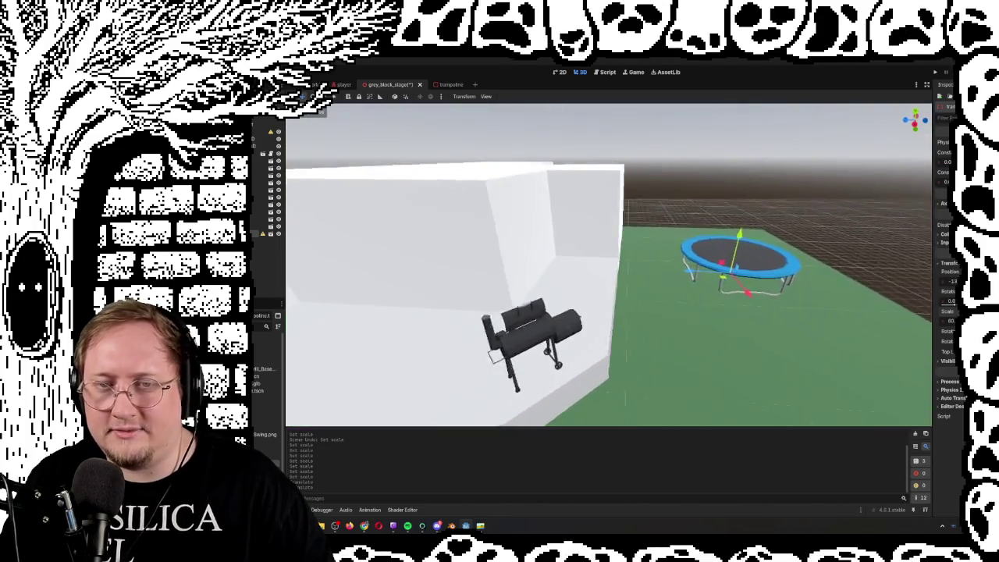
{"action": "key", "text": "s"}
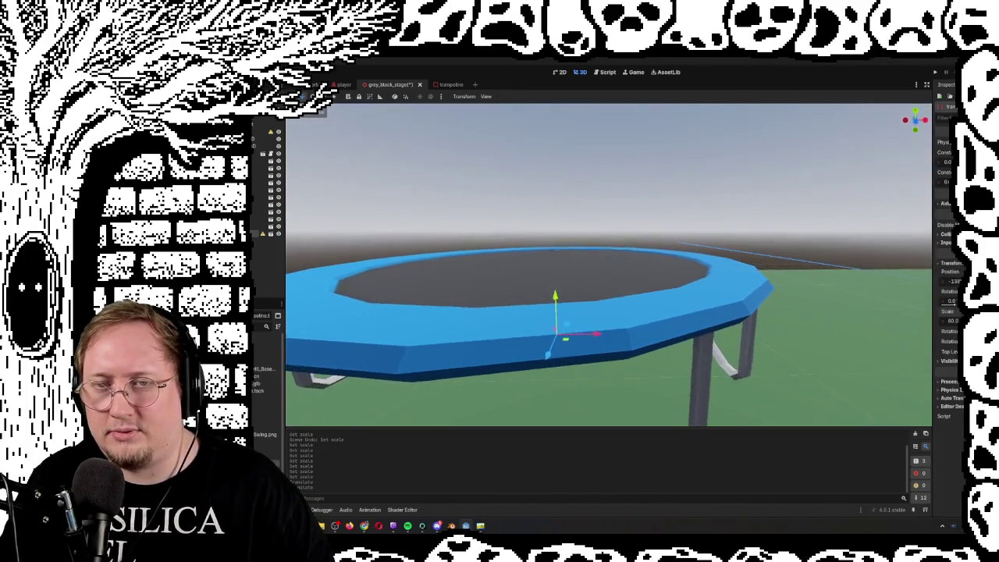
{"action": "key", "text": "w"}
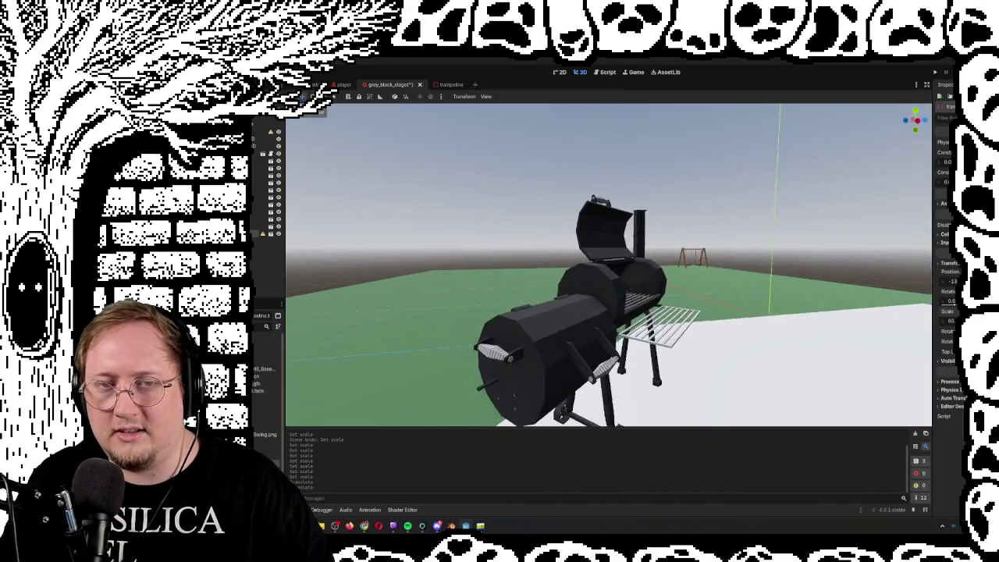
{"action": "key", "text": "s"}
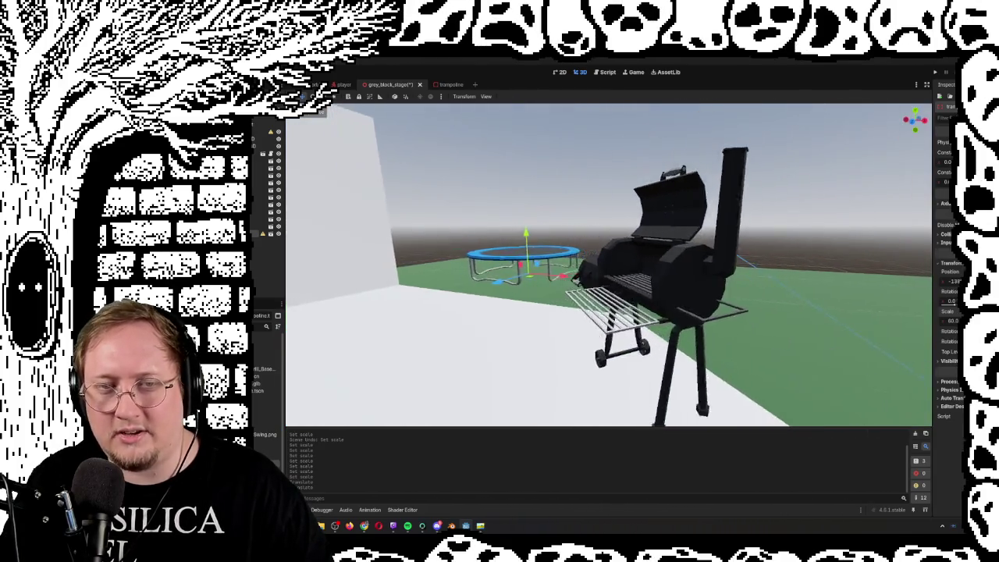
{"action": "key", "text": "s"}
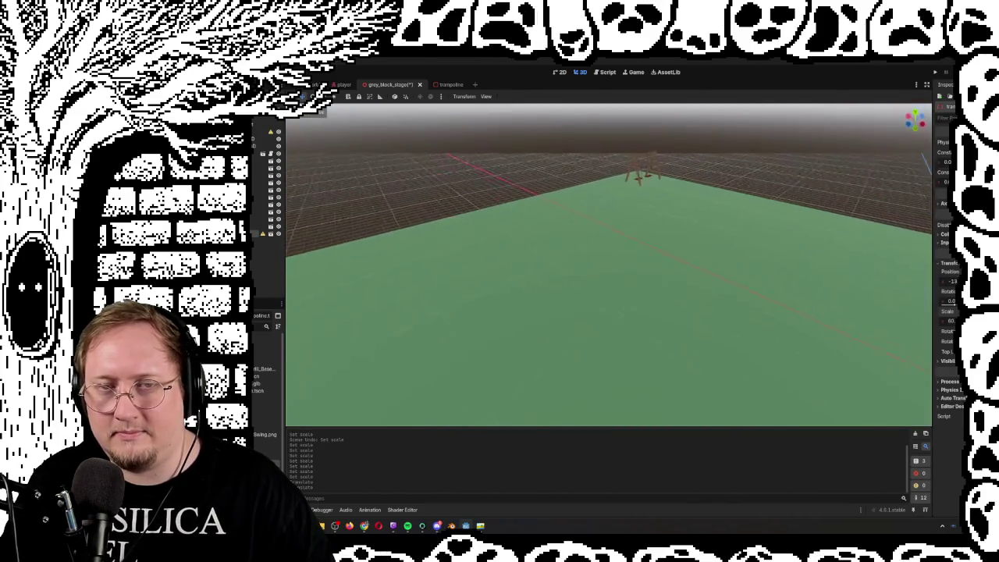
{"action": "key", "text": "w"}
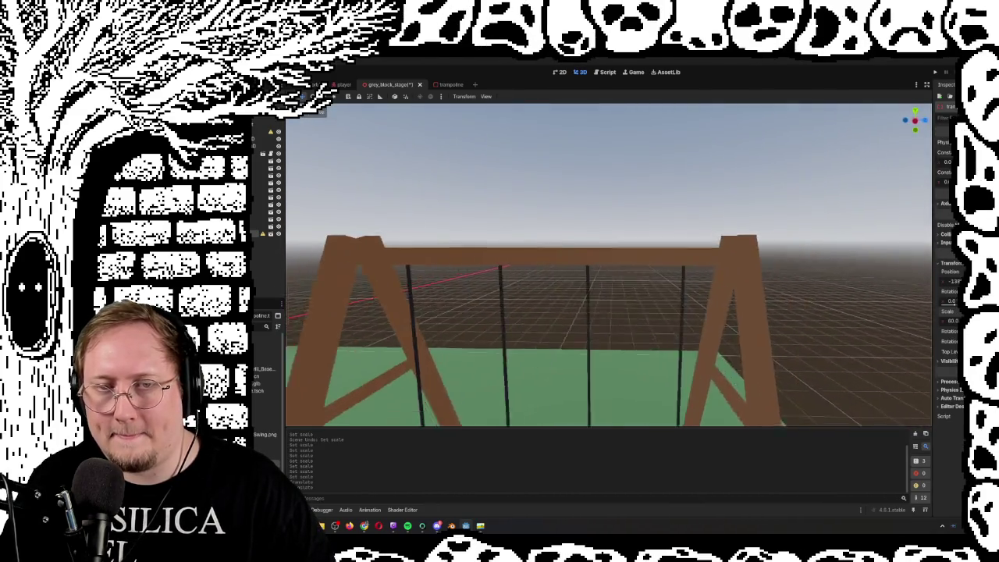
{"action": "key", "text": "w"}
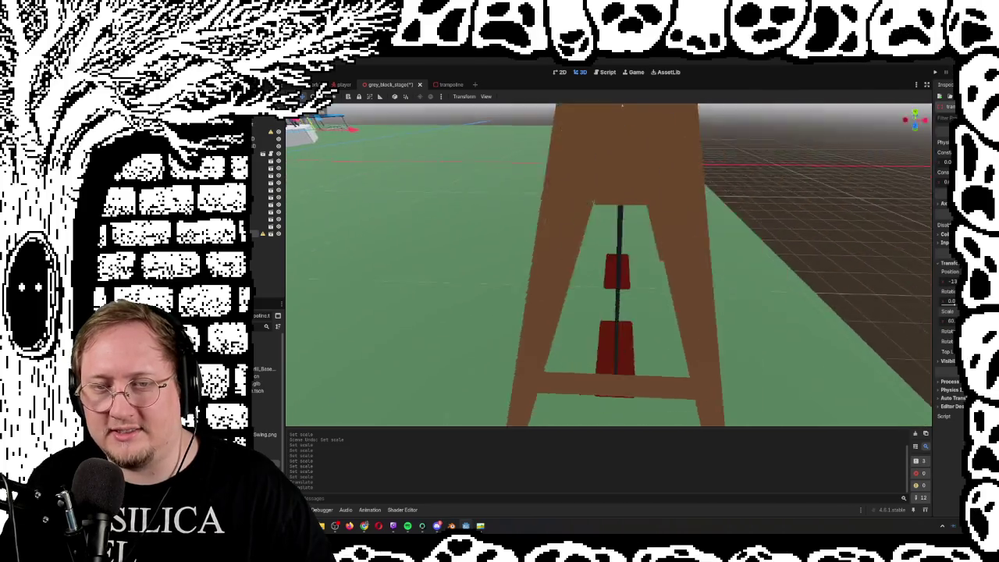
{"action": "key", "text": "w"}
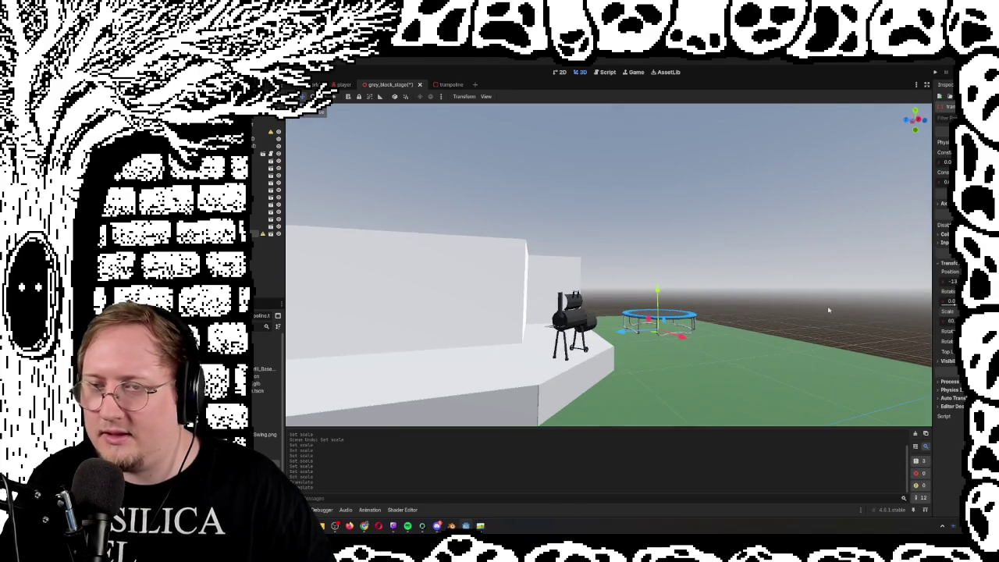
{"action": "left_click_drag", "start_coordinate": [653, 334], "coordinate": [642, 338]}
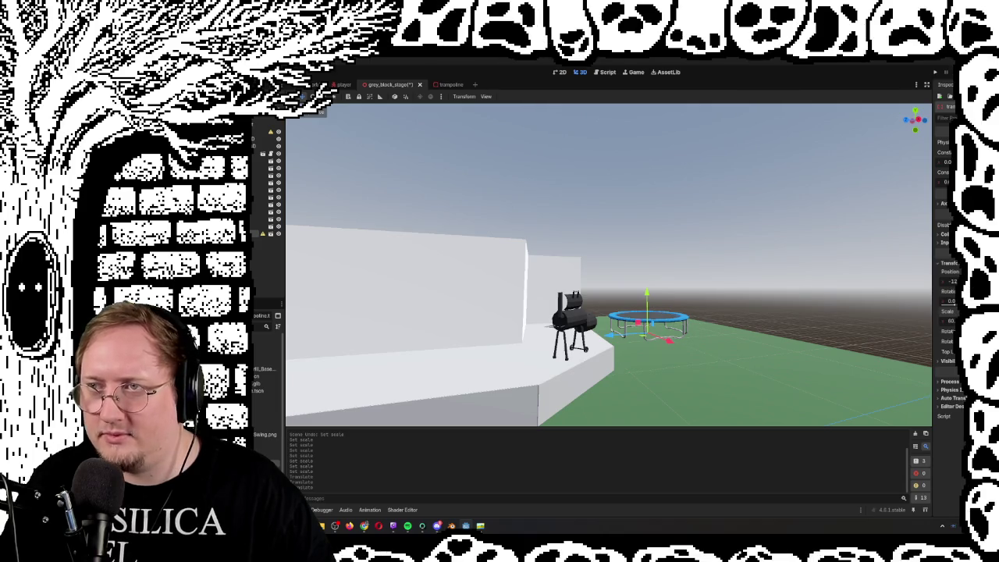
Run the playground scene with F6, bounce and walk toward the grill, then stop with F8.
{"action": "key", "text": "F6"}
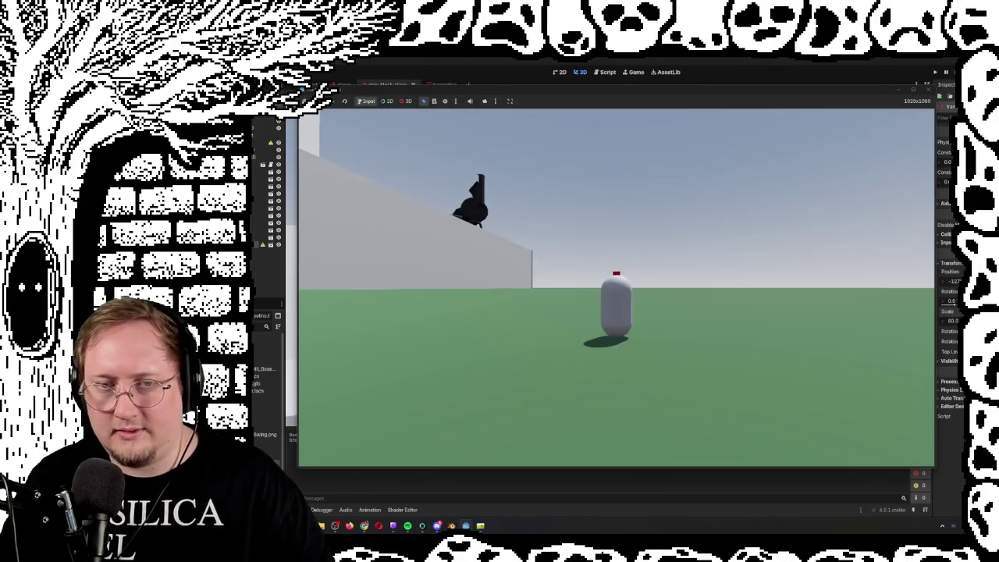
{"action": "key", "text": "space"}
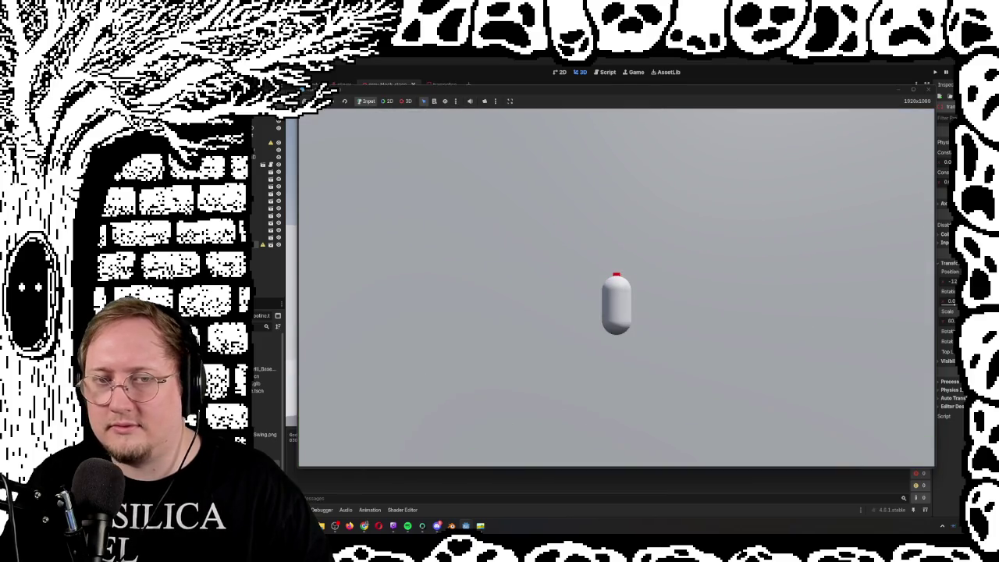
{"action": "key", "text": "space"}
{"action": "key", "text": "space"}
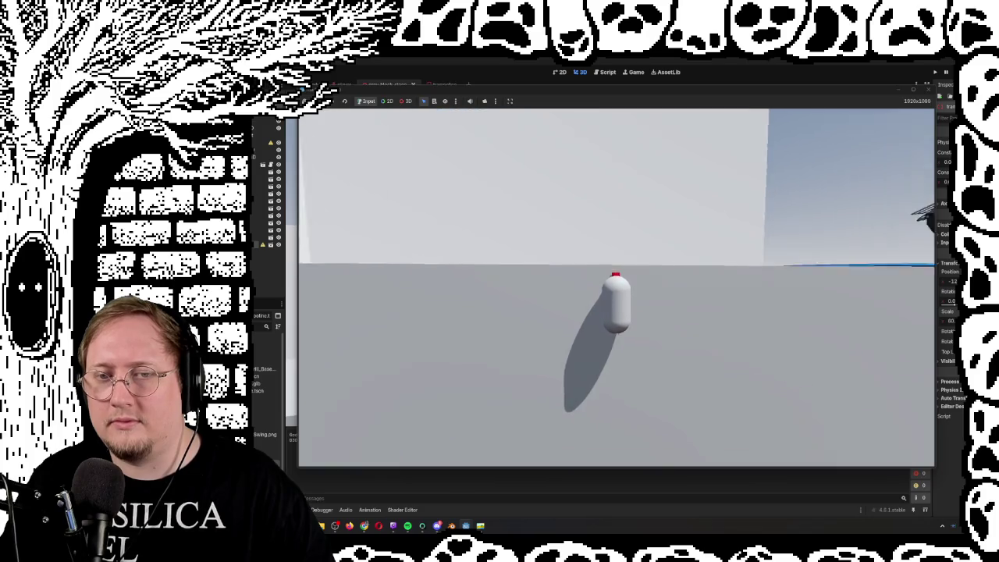
{"action": "key", "text": "w"}
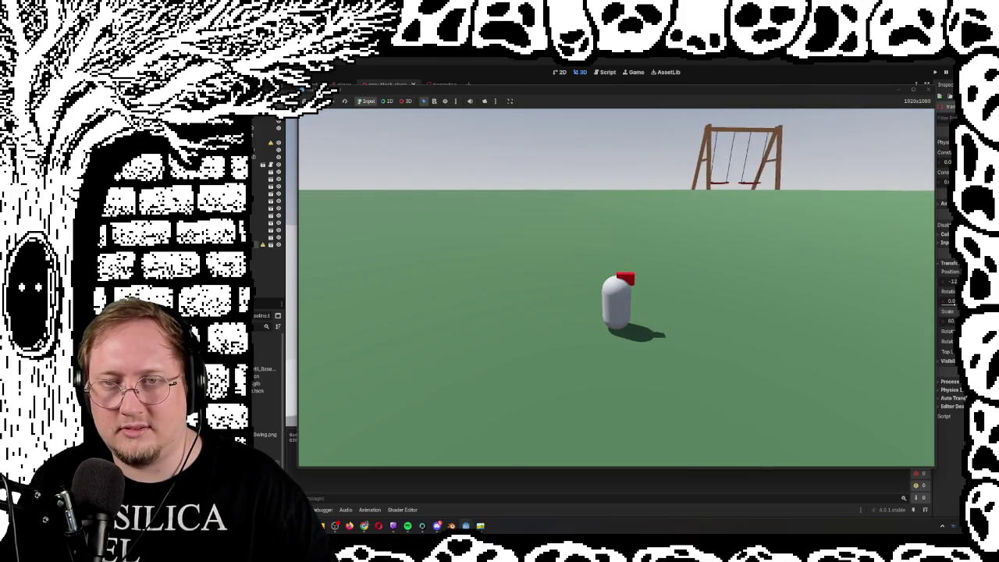
{"action": "key", "text": "F8"}
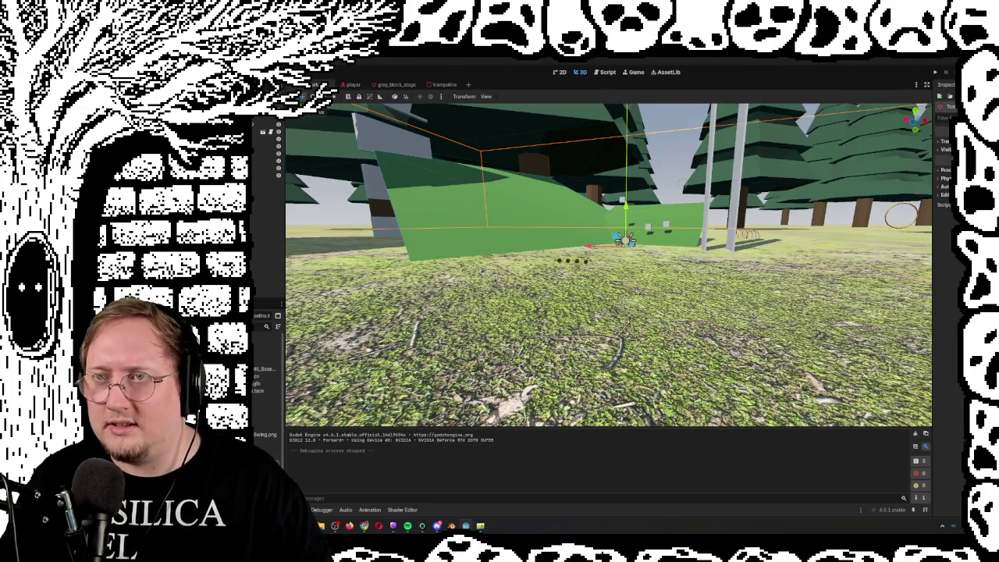
Launch the forest level and walk the player to the grey wall and past the gold coins.
{"action": "key", "text": "F5"}
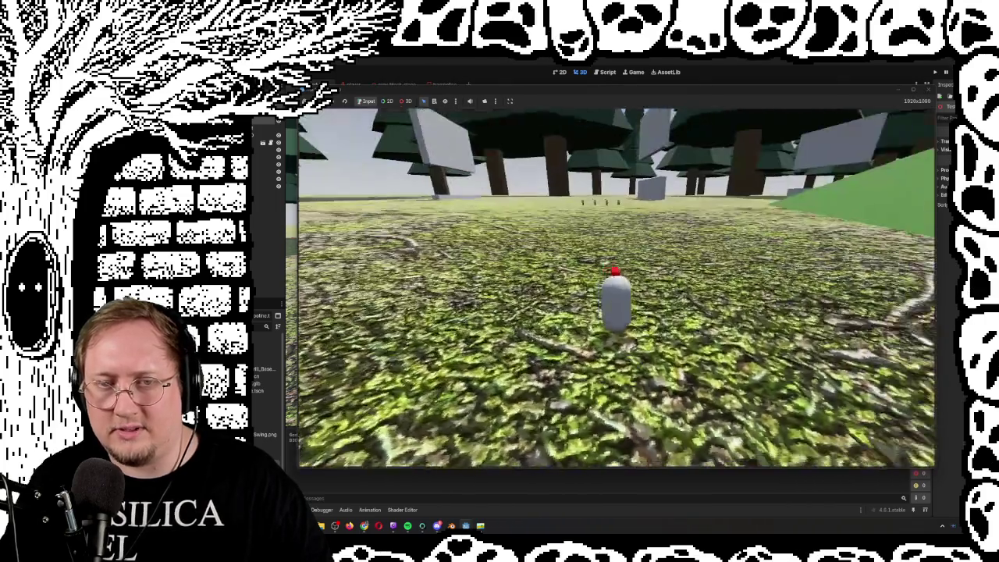
{"action": "key", "text": "w"}
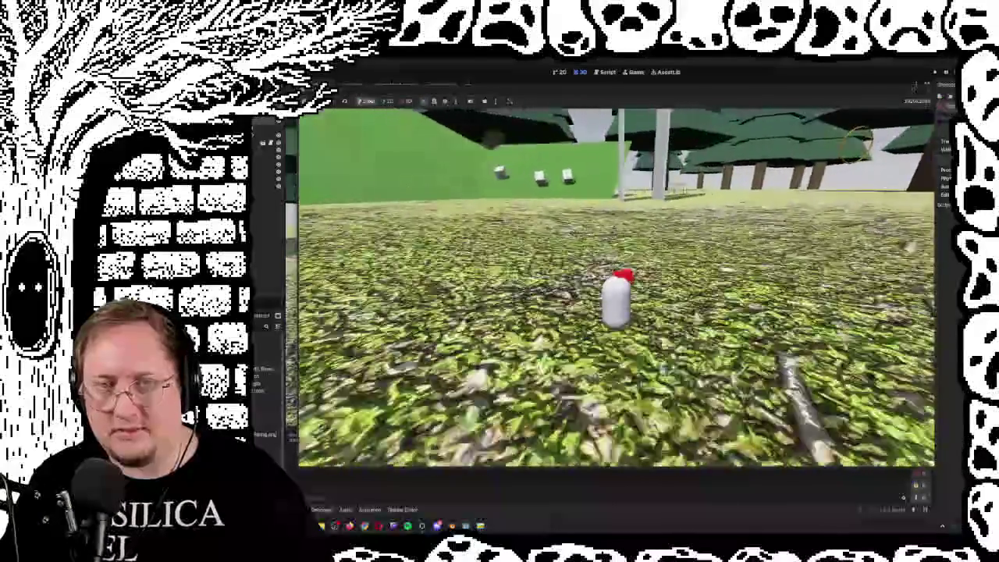
{"action": "key", "text": "w"}
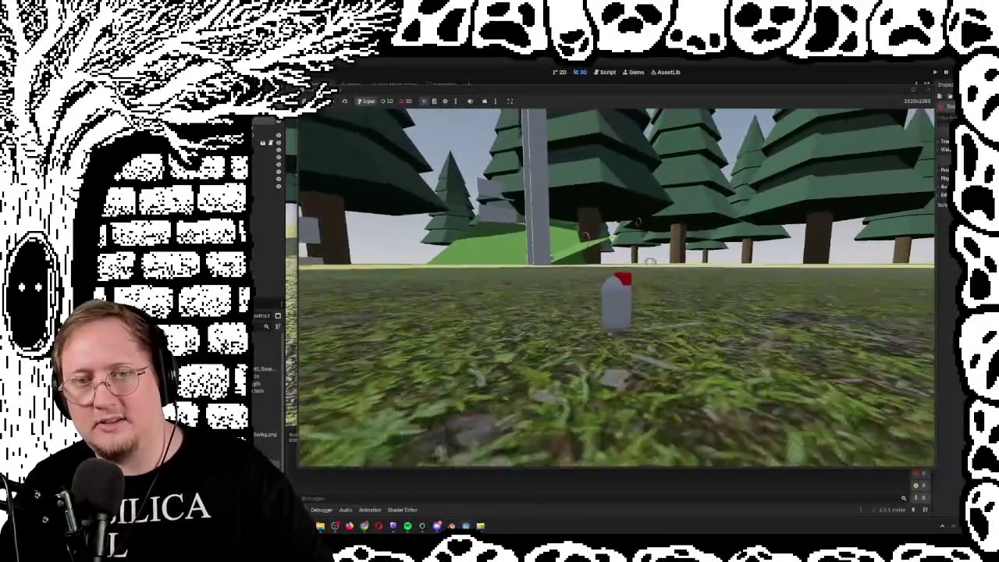
{"action": "key", "text": "w"}
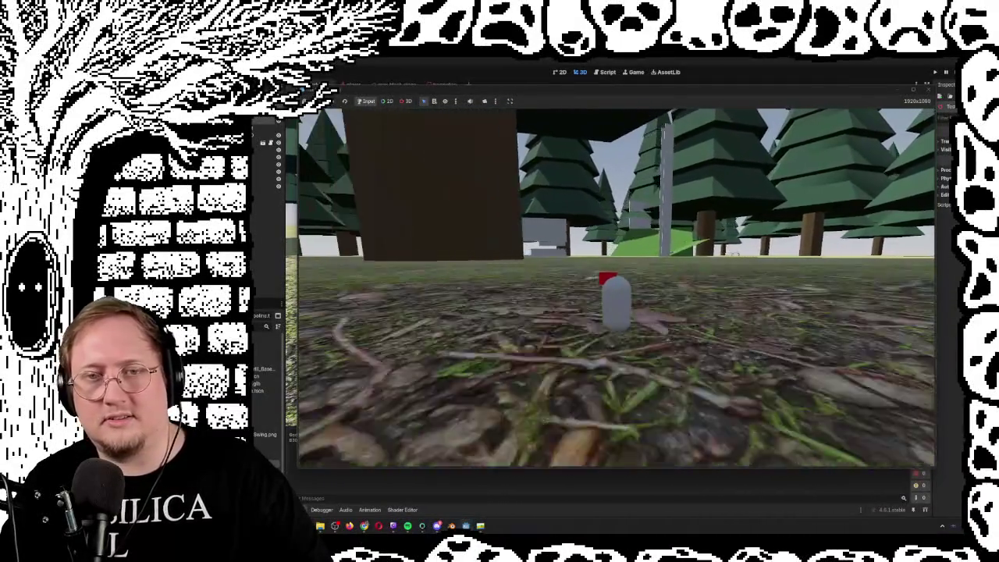
{"action": "key", "text": "w"}
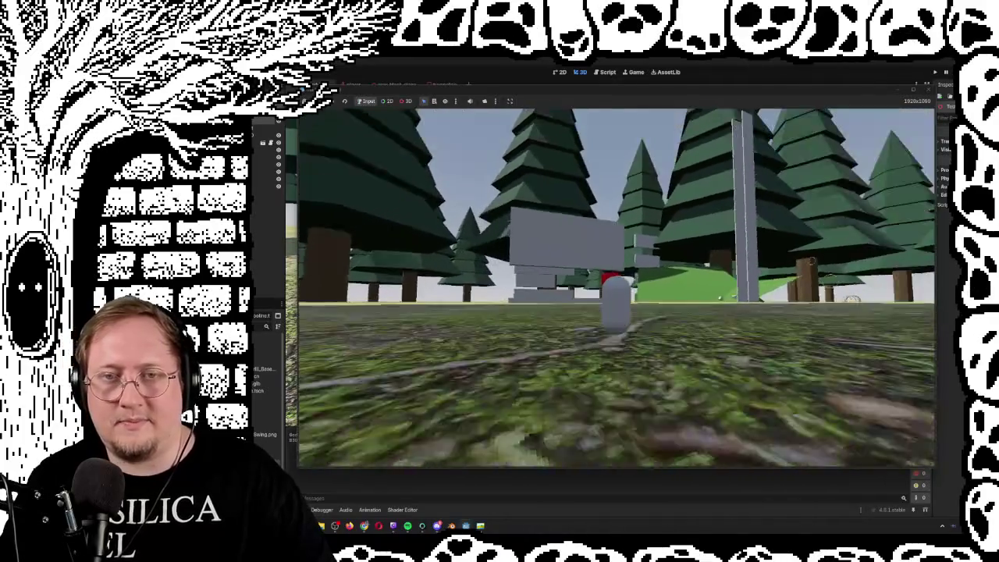
{"action": "key", "text": "w"}
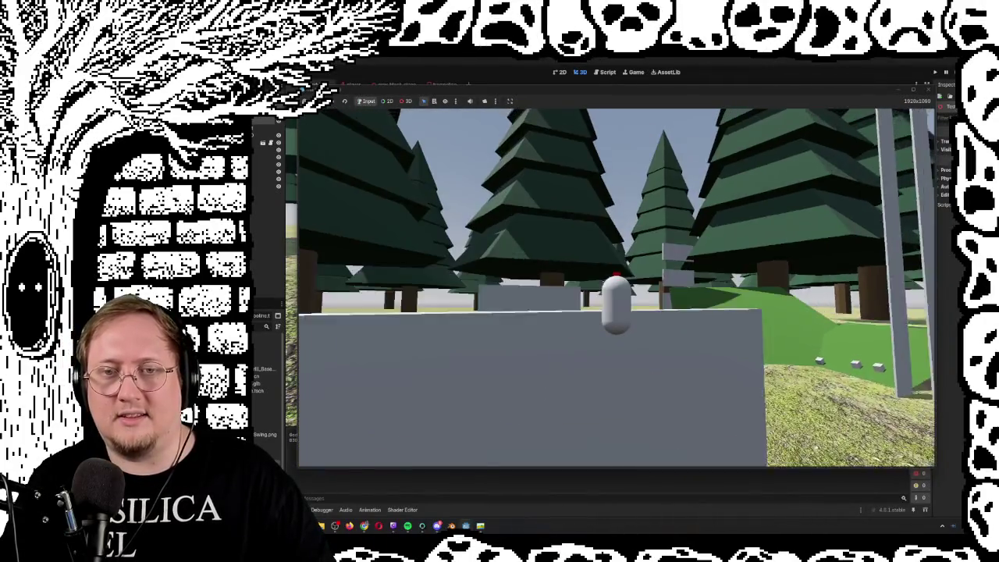
{"action": "key", "text": "w"}
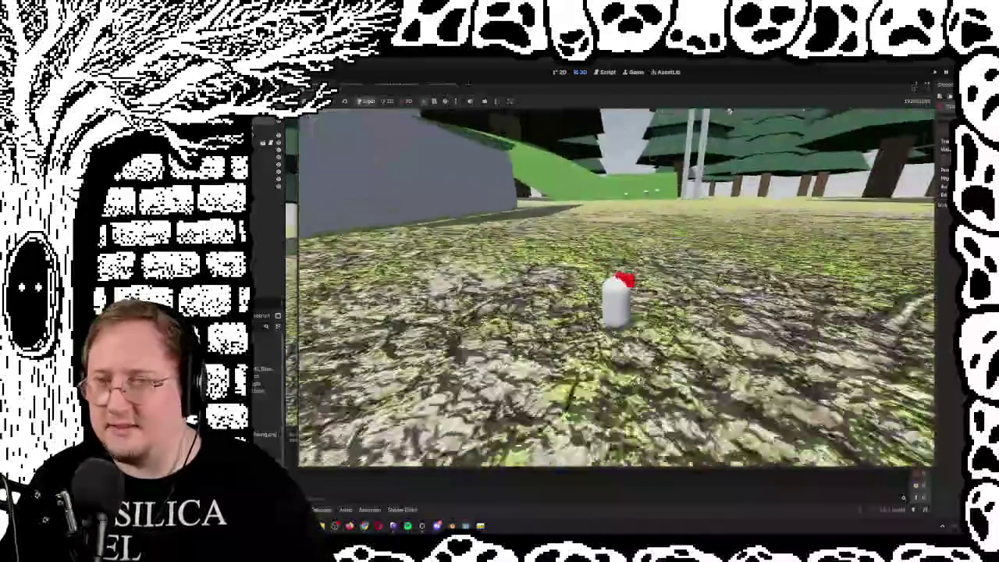
{"action": "key", "text": "w"}
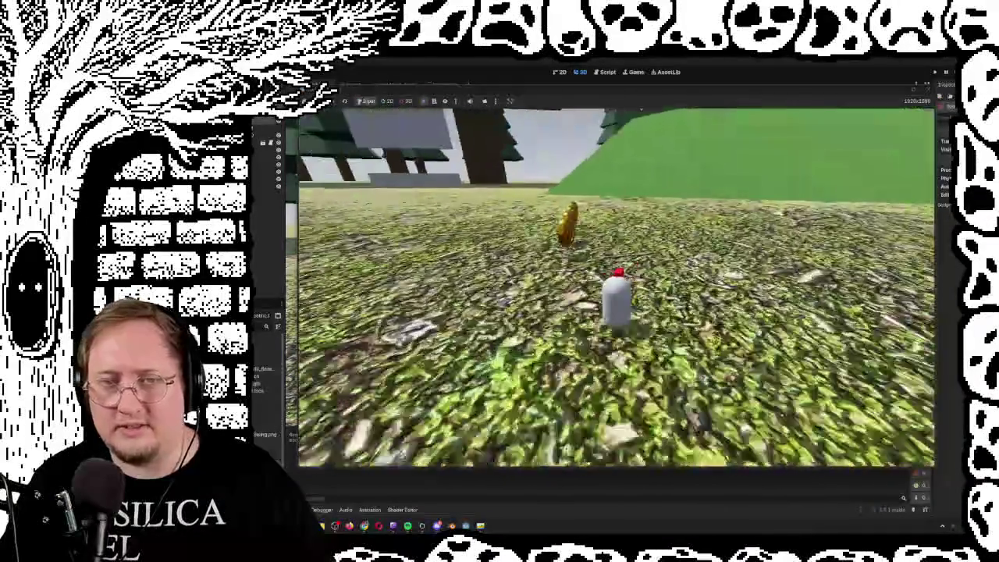
{"action": "key", "text": "w"}
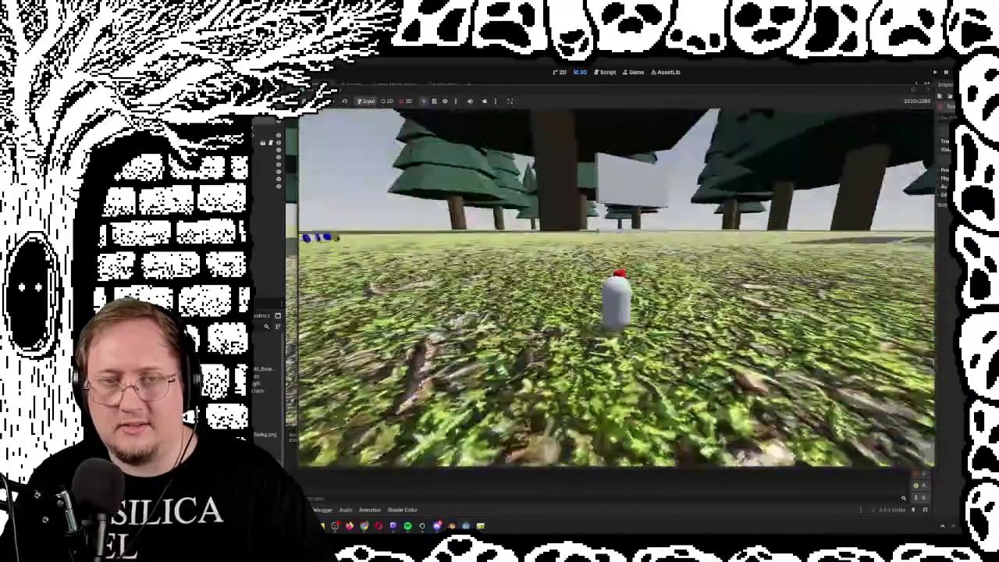
Walk the player across the green slope and on toward the orange arches.
{"action": "key", "text": "w"}
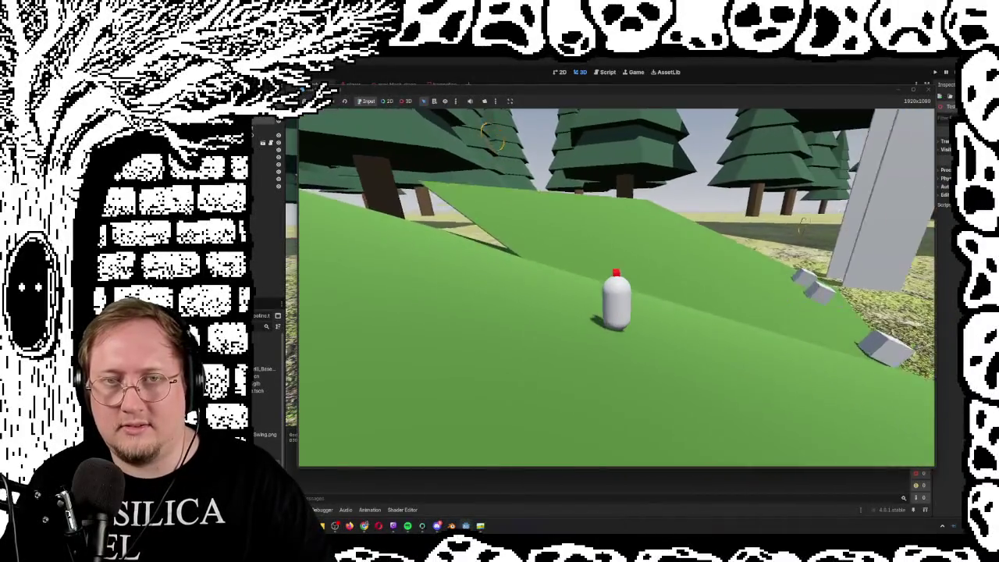
{"action": "key", "text": "w"}
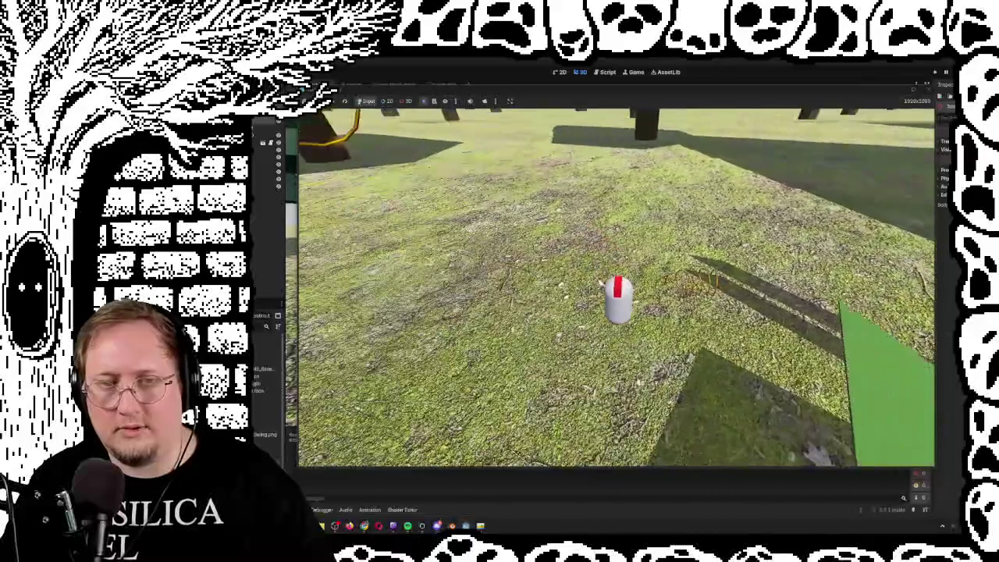
{"action": "key", "text": "w"}
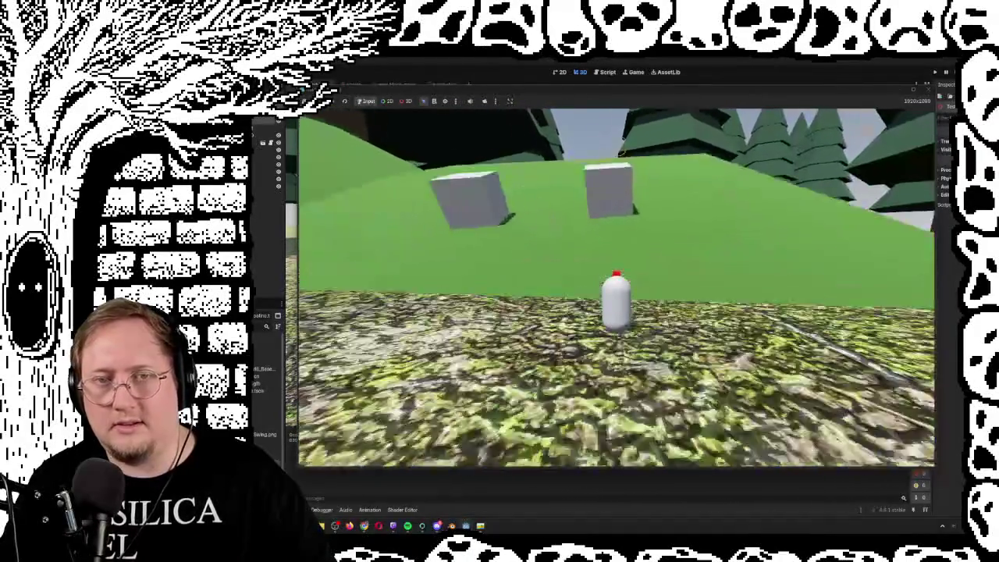
{"action": "key", "text": "w"}
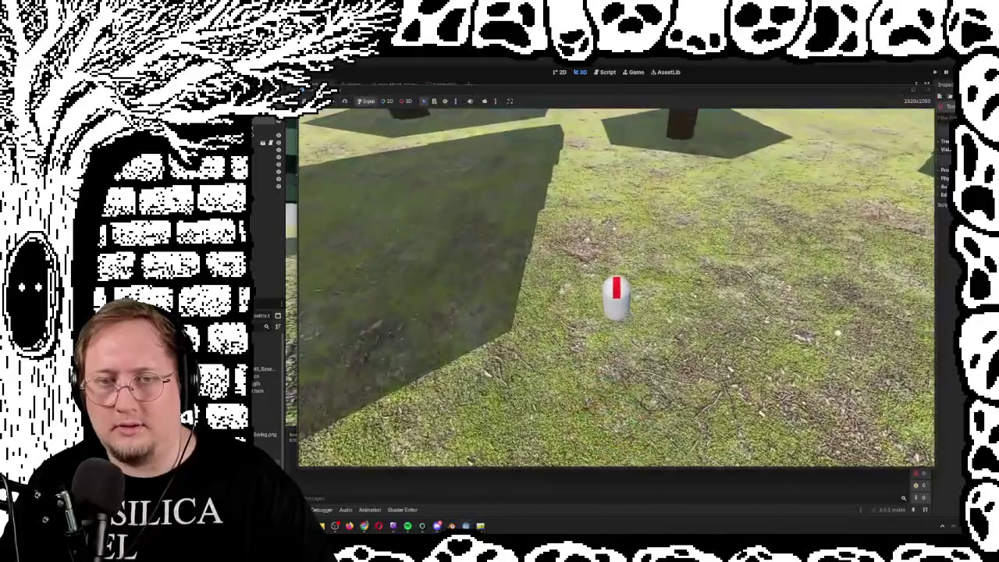
{"action": "key", "text": "w"}
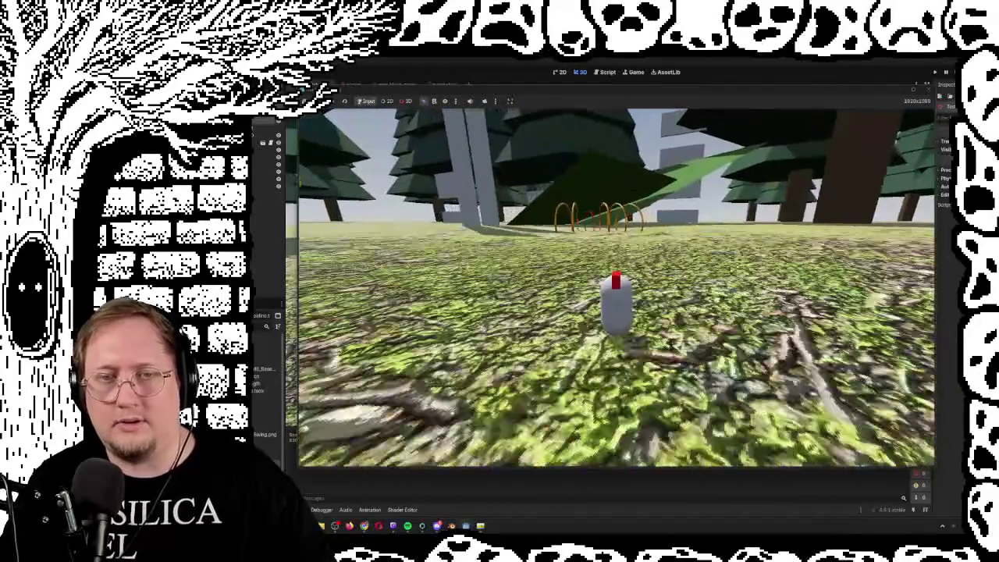
{"action": "key", "text": "w"}
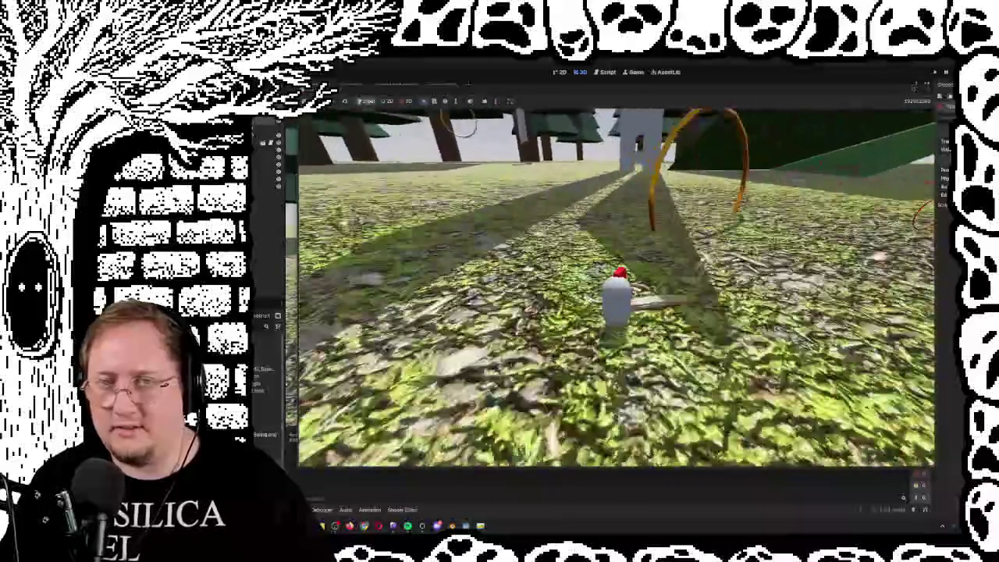
Look around at the trees, climb the green ramp, and walk back down to the forest floor.
{"action": "left_click_drag", "start_coordinate": [466, 121], "coordinate": [685, 253]}
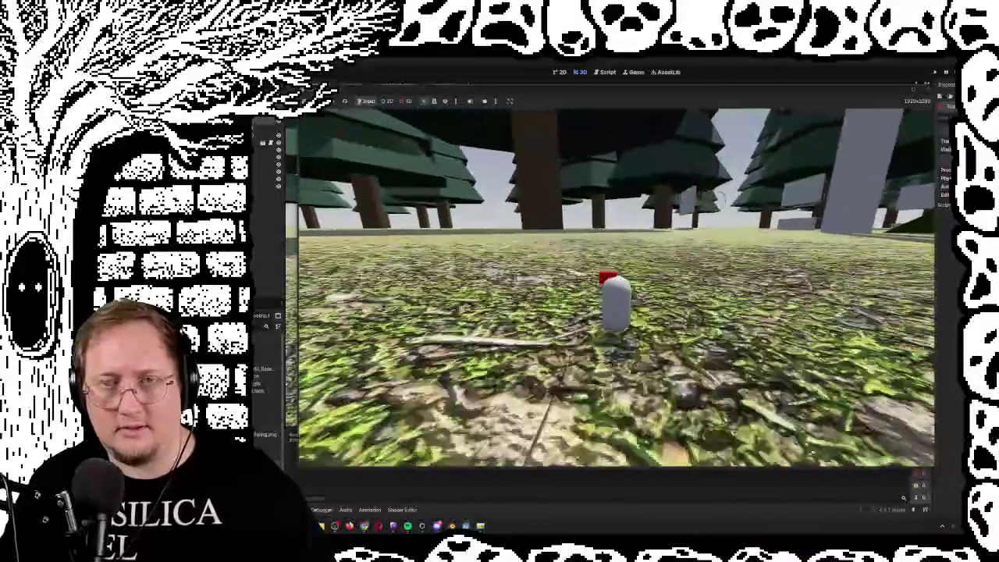
{"action": "left_click_drag", "start_coordinate": [721, 198], "coordinate": [611, 209]}
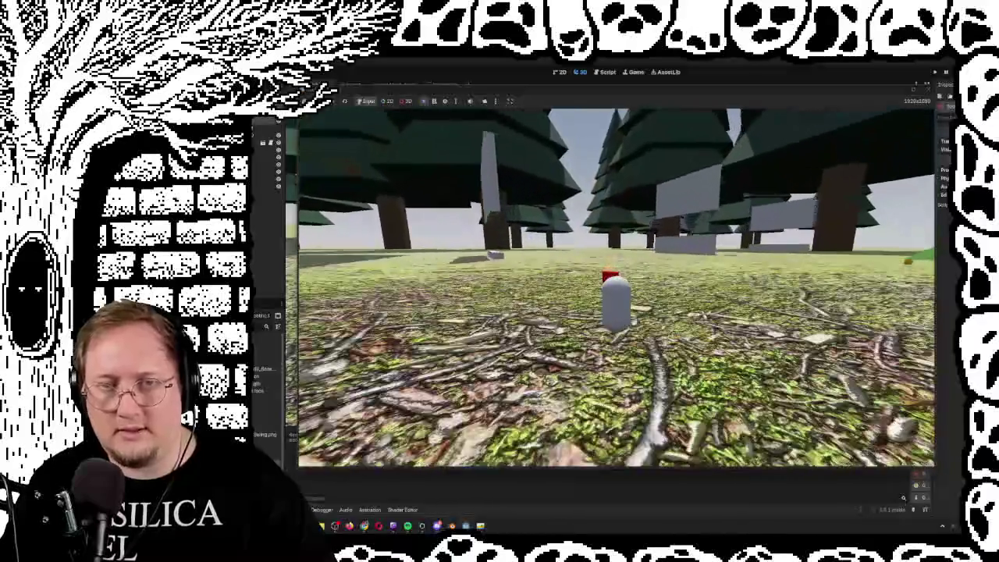
{"action": "mouse_move", "coordinate": [617, 289]}
{"action": "left_mouse_down"}
{"action": "mouse_move", "coordinate": [577, 293]}
{"action": "mouse_move", "coordinate": [593, 281]}
{"action": "mouse_move", "coordinate": [578, 296]}
{"action": "mouse_move", "coordinate": [648, 312]}
{"action": "left_mouse_up"}
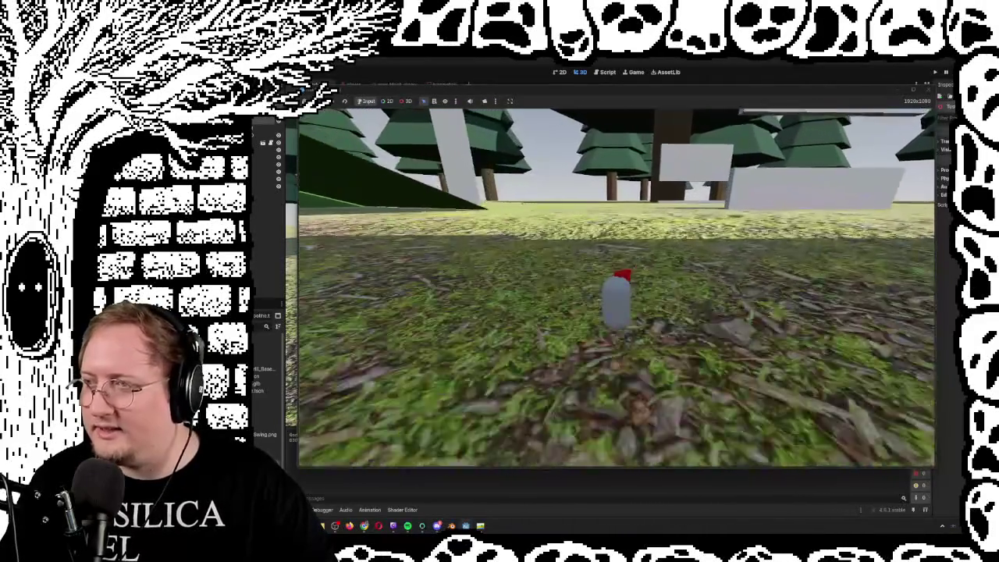
{"action": "key", "text": "w"}
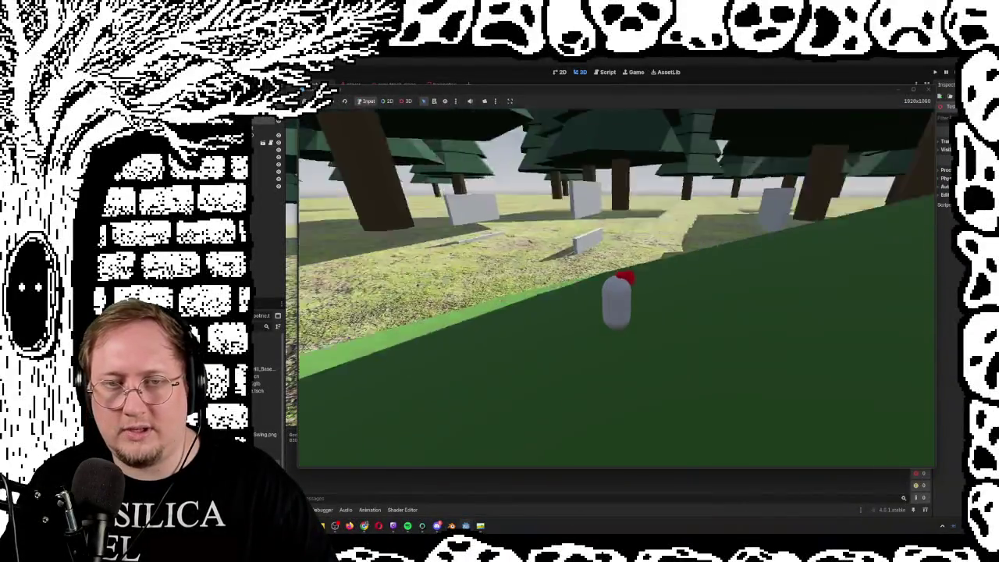
{"action": "left_click_drag", "start_coordinate": [617, 297], "coordinate": [687, 296]}
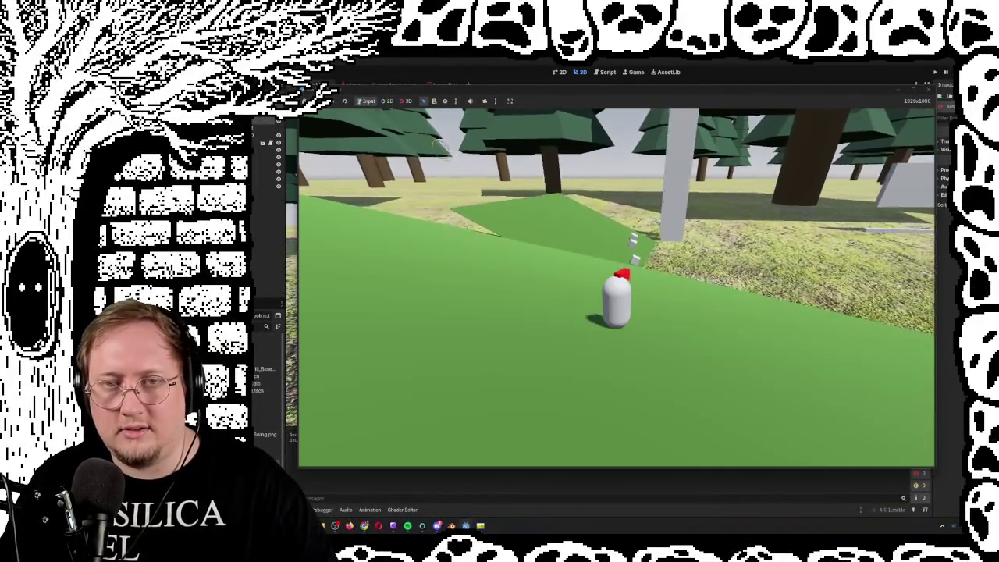
{"action": "key", "text": "w"}
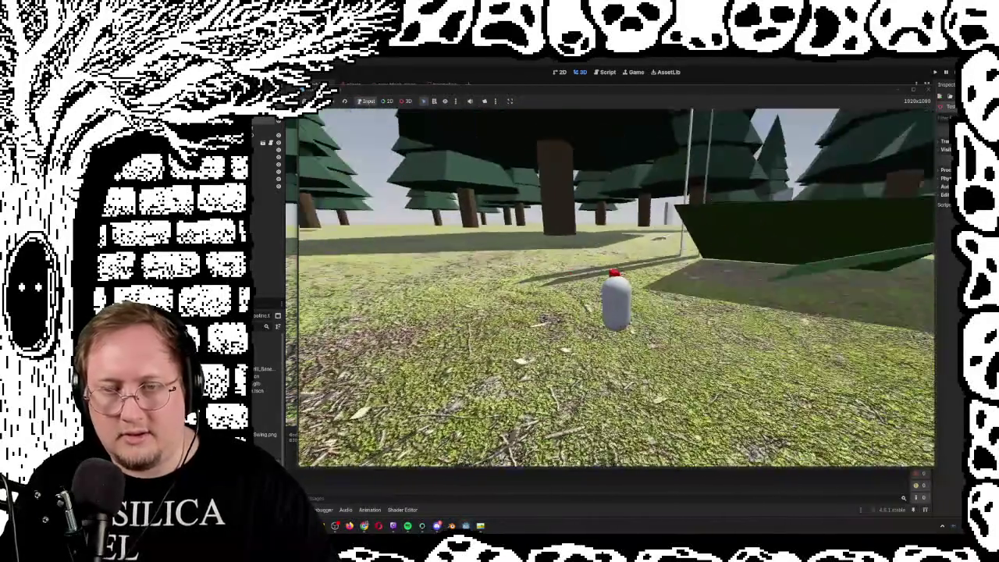
{"action": "mouse_move", "coordinate": [616, 296]}
{"action": "left_mouse_down"}
{"action": "mouse_move", "coordinate": [601, 281]}
{"action": "mouse_move", "coordinate": [811, 209]}
{"action": "left_mouse_up"}
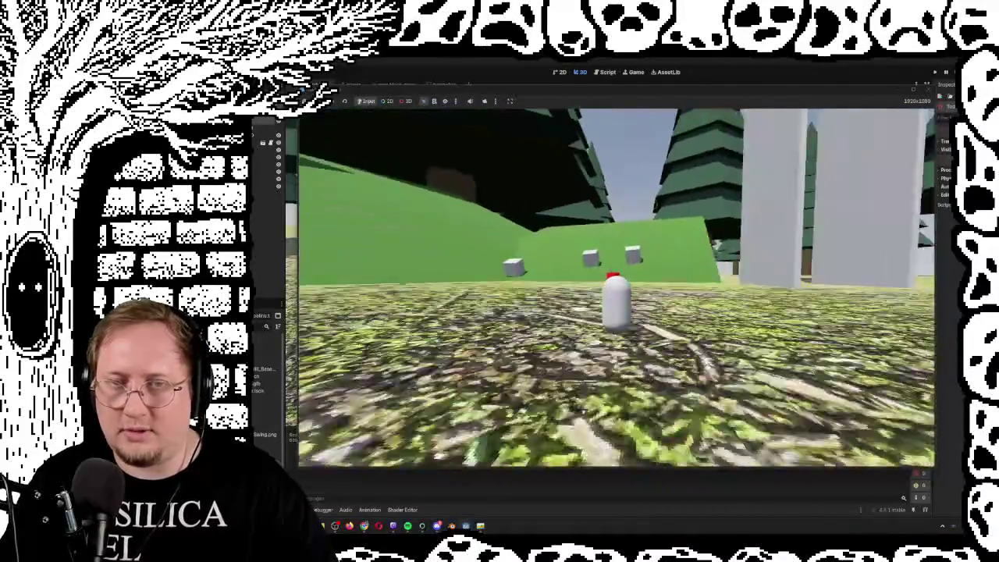
{"action": "key", "text": "w"}
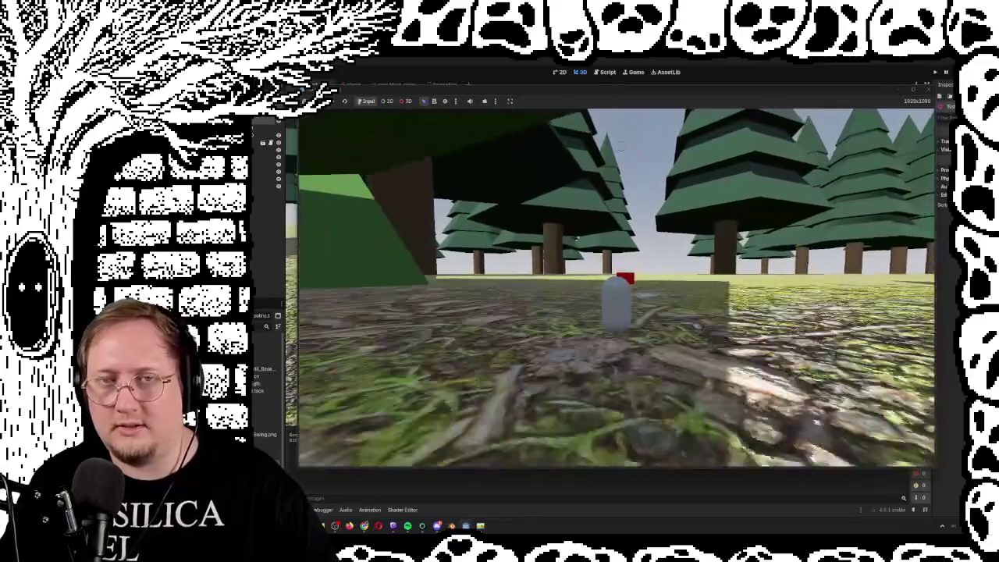
{"action": "left_click_drag", "start_coordinate": [617, 296], "coordinate": [546, 305]}
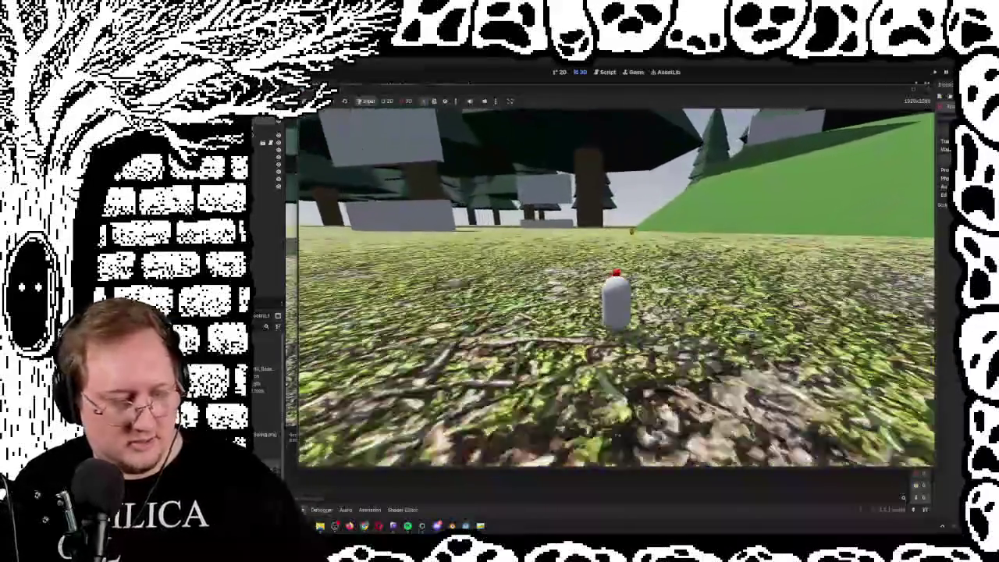
Pause the game, switch over to Blender, and return to the Godot editor.
{"action": "key", "text": "Escape"}
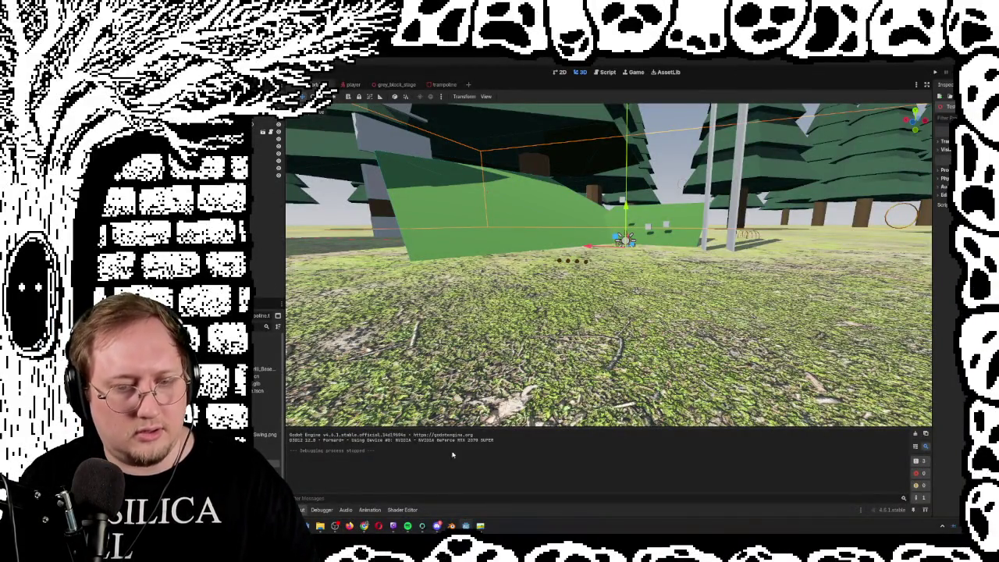
{"action": "left_click", "coordinate": [453, 526]}
{"action": "mouse_move", "coordinate": [466, 525]}
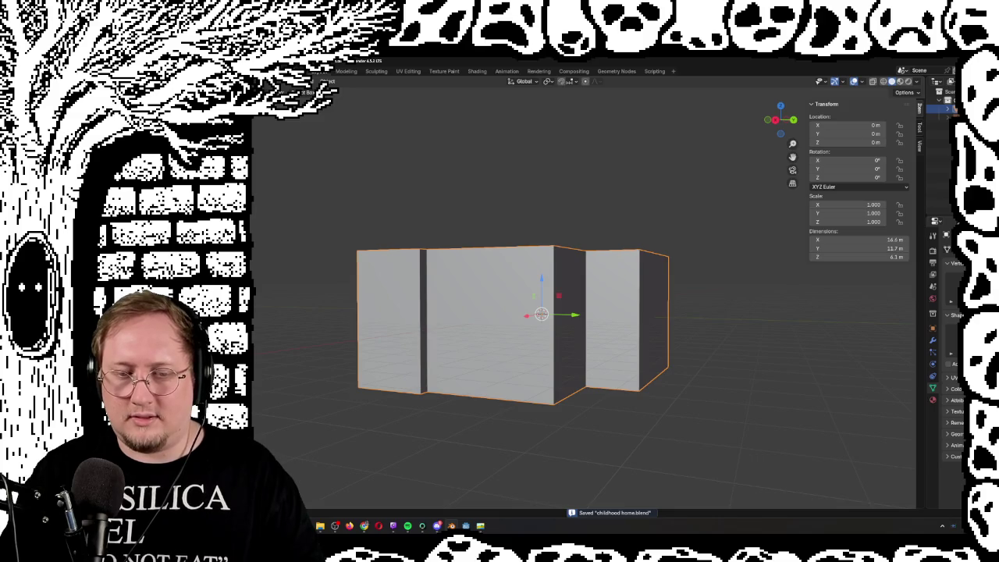
{"action": "key", "text": "alt+Tab"}
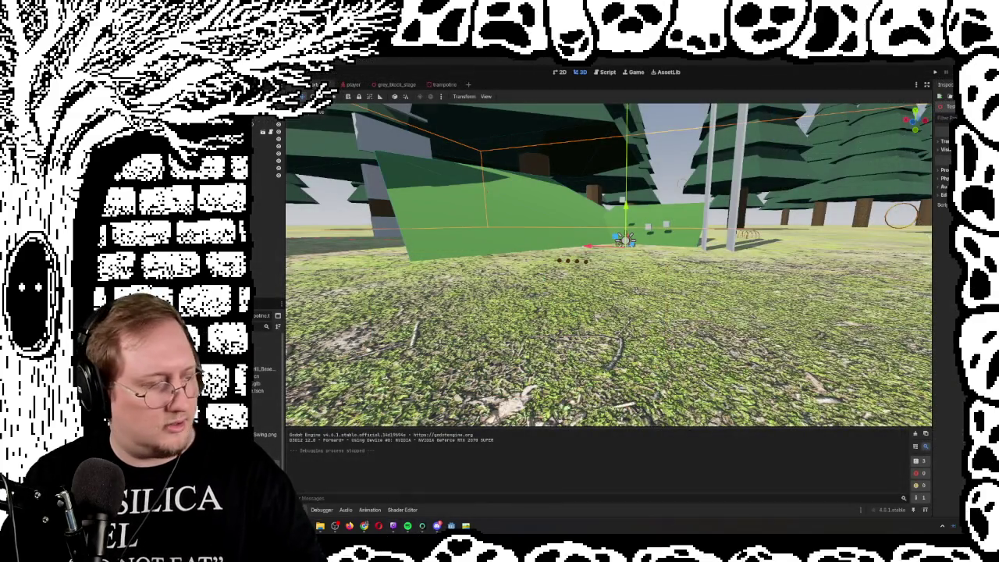